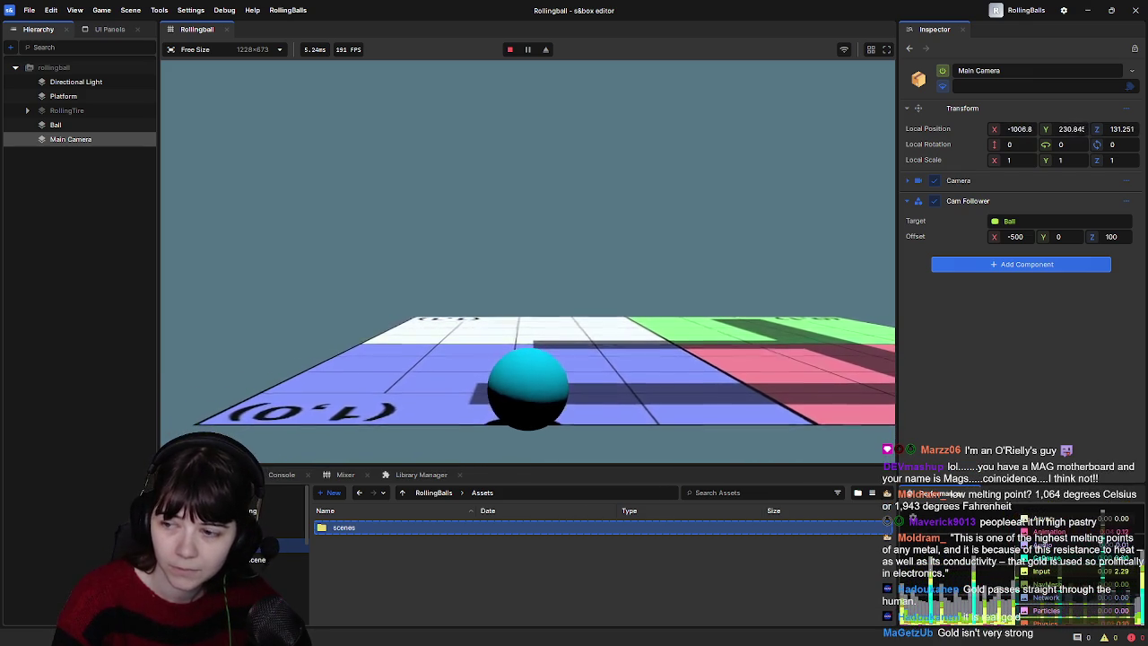
Step: Stop the running game and orbit the scene view around the platform
key(Escape)
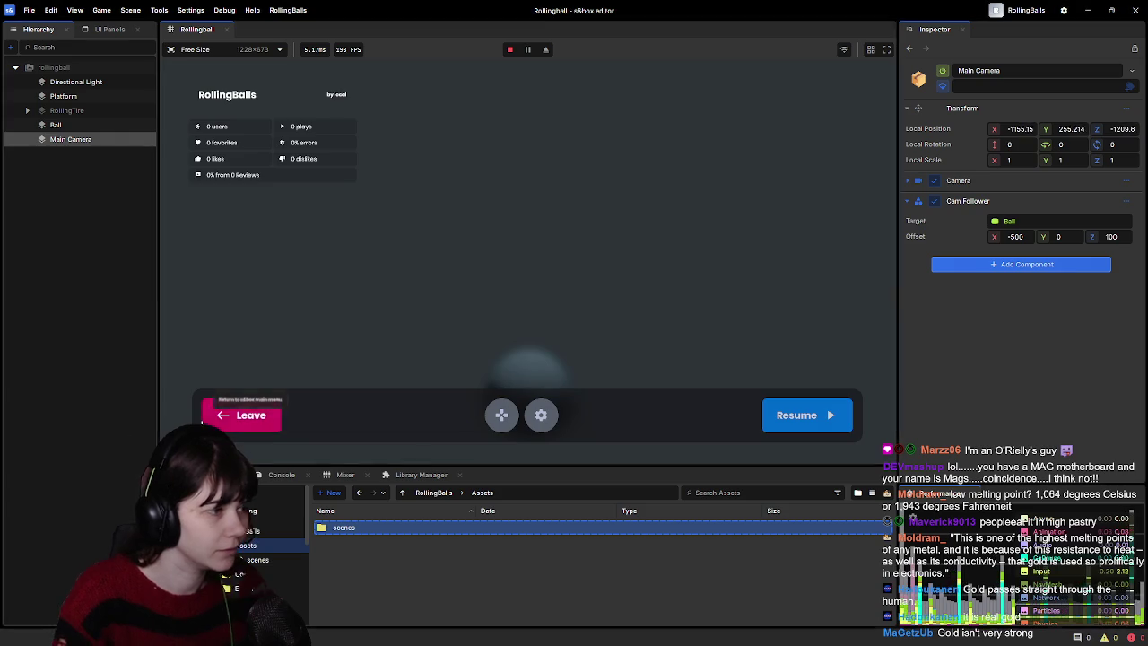
click(237, 413)
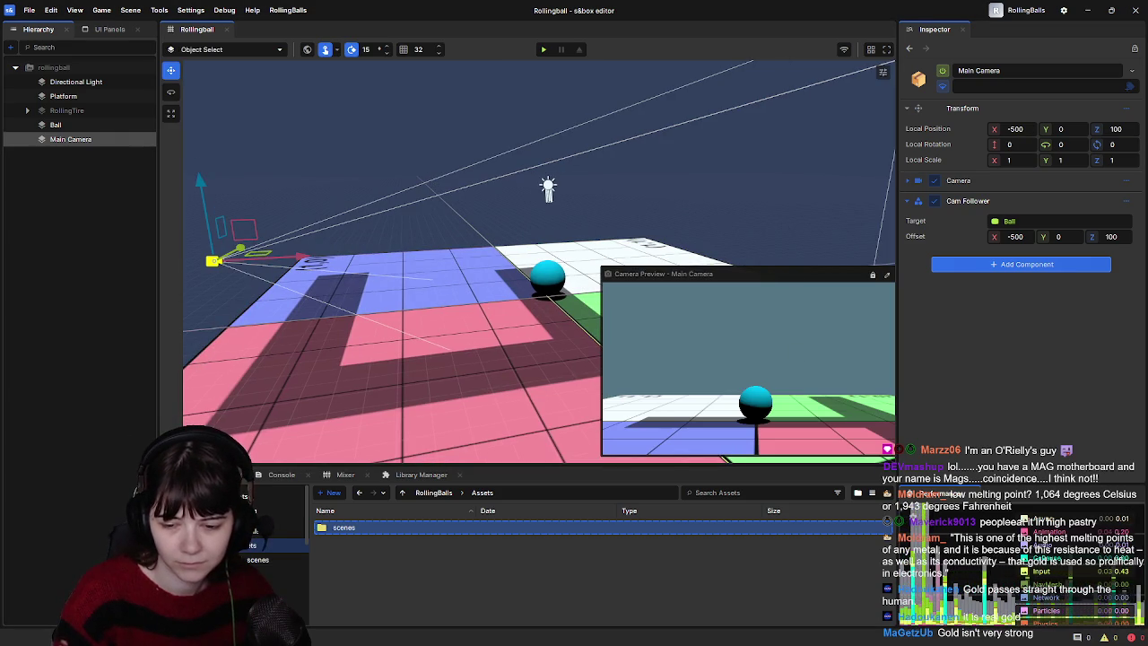
right_click(575, 235)
key(Escape)
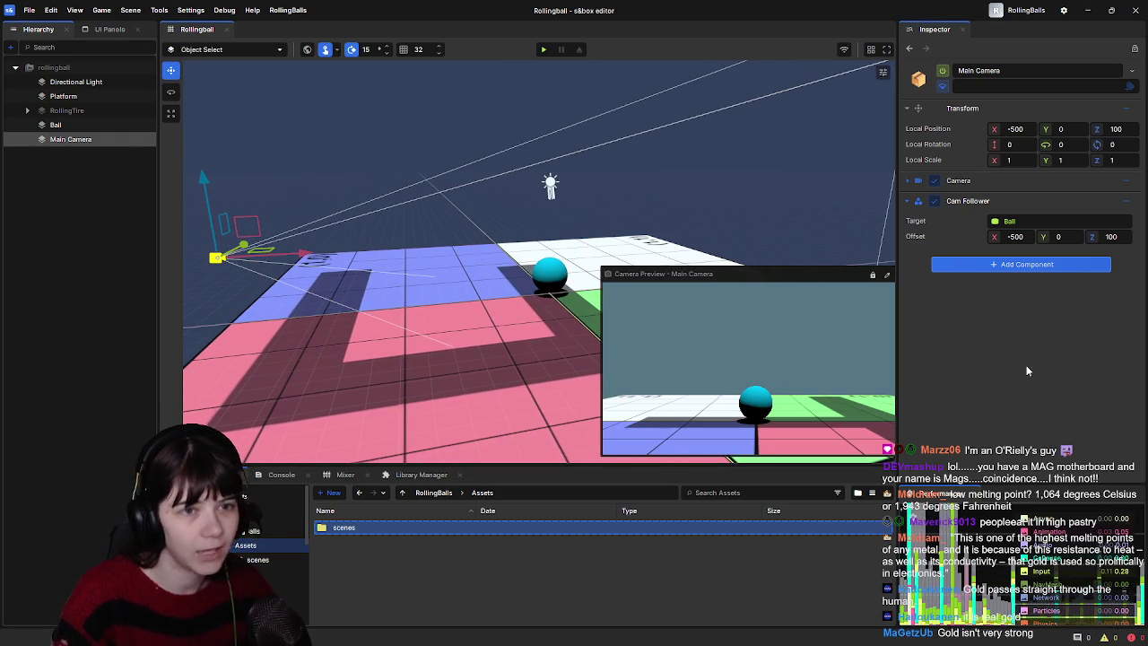
drag(529, 224, 541, 212)
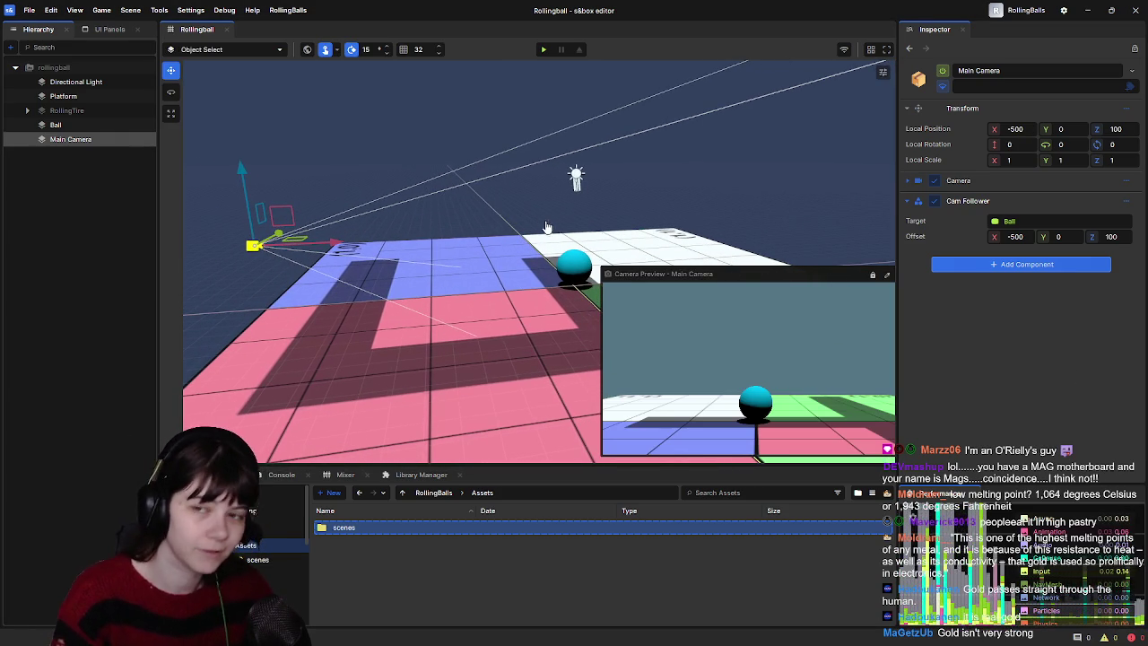
Step: Run the game again to confirm the camera follows the cyan ball, then stop it
click(544, 49)
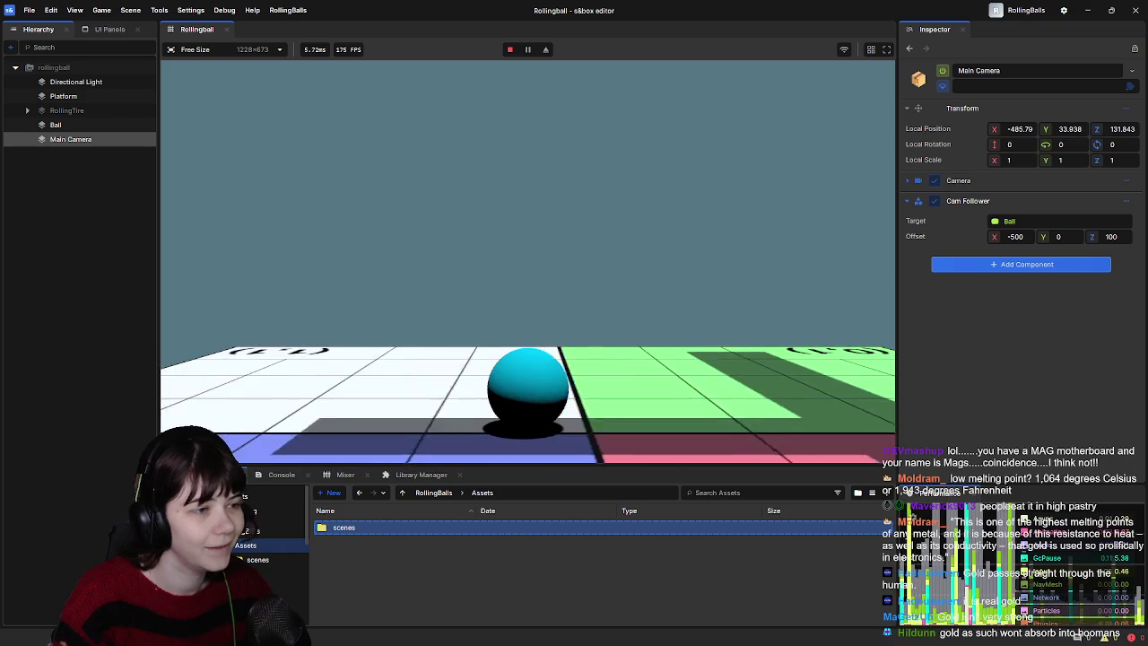
key(Escape)
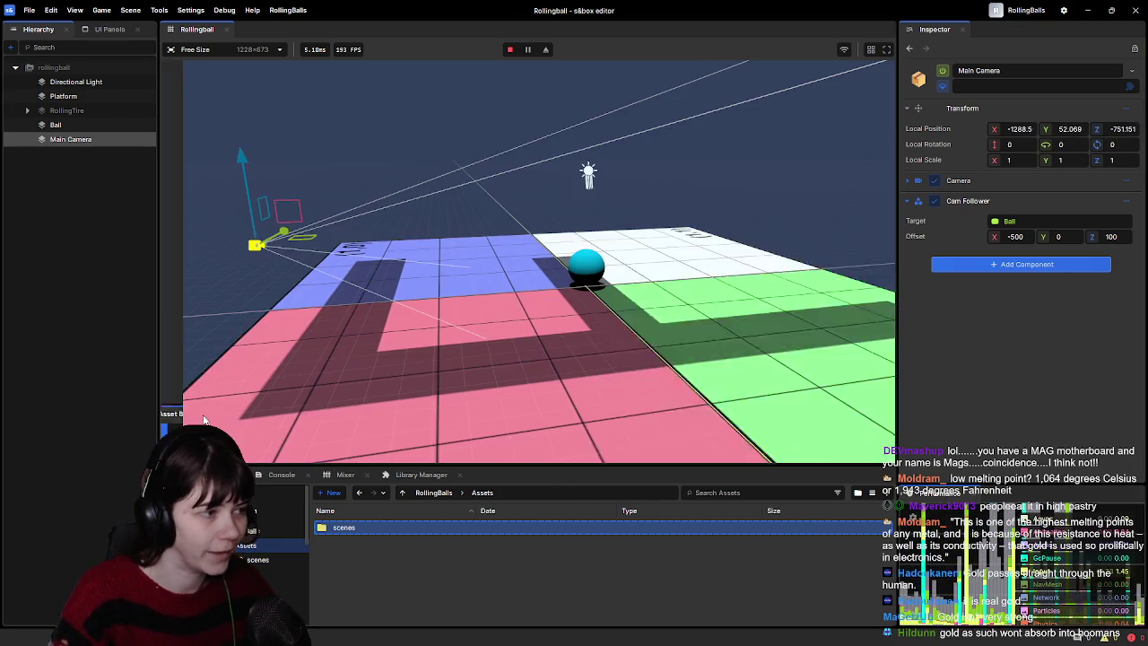
click(241, 414)
Step: In the YouTube tutorial, play on, skip ahead 5 seconds and pause near 14:29
key(alt+Tab)
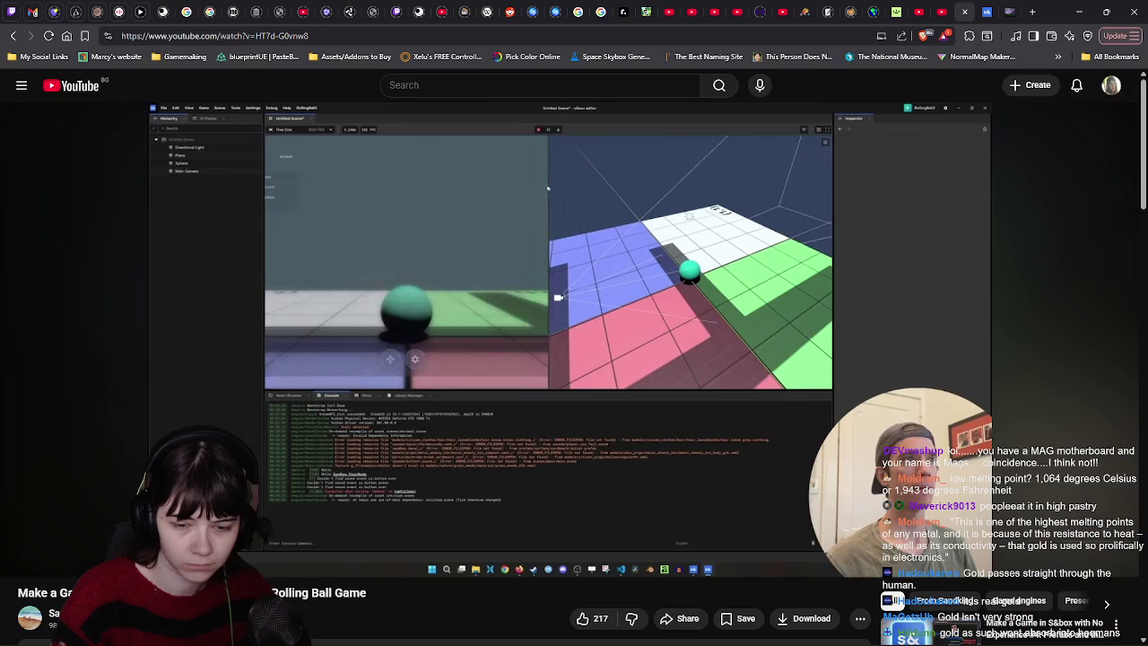
click(737, 369)
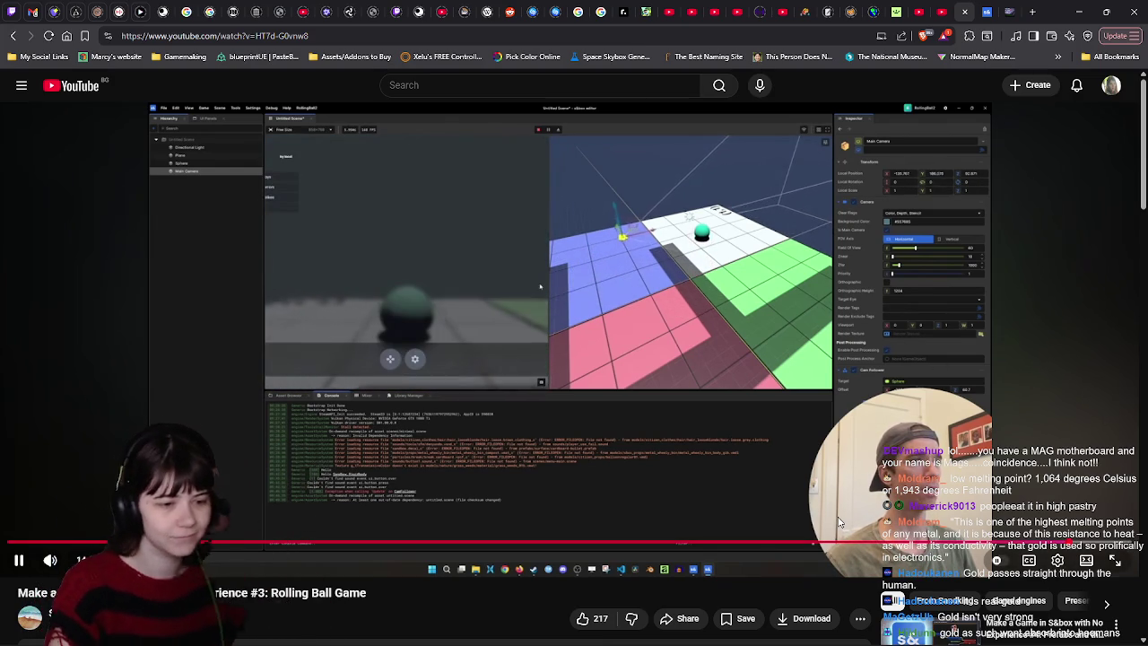
key(Right)
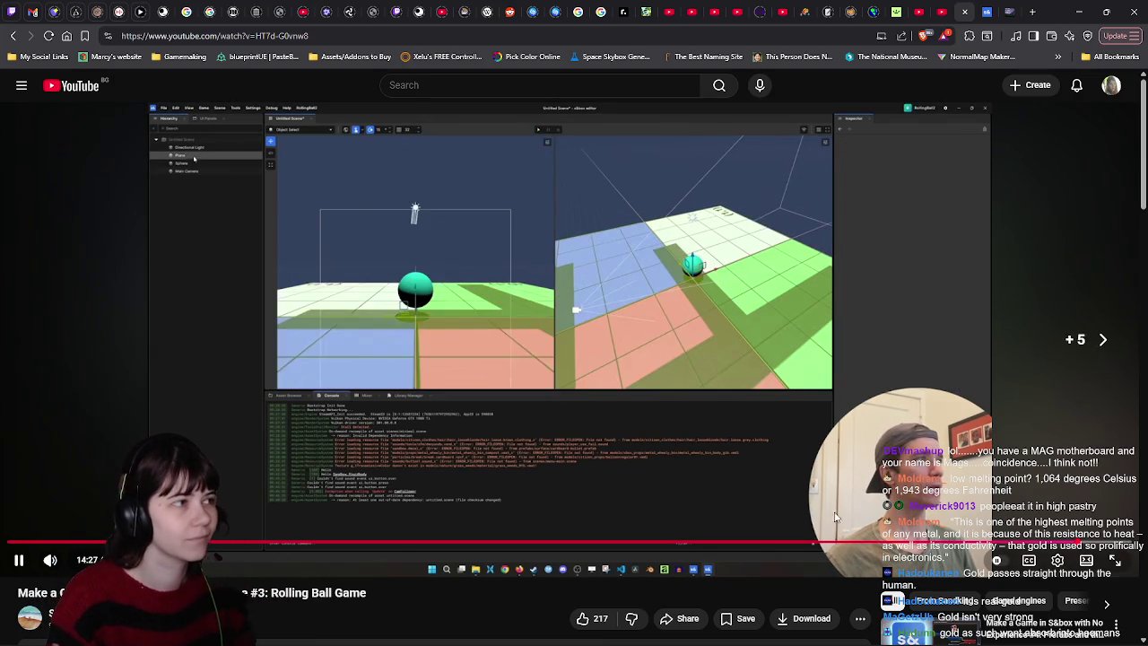
click(773, 462)
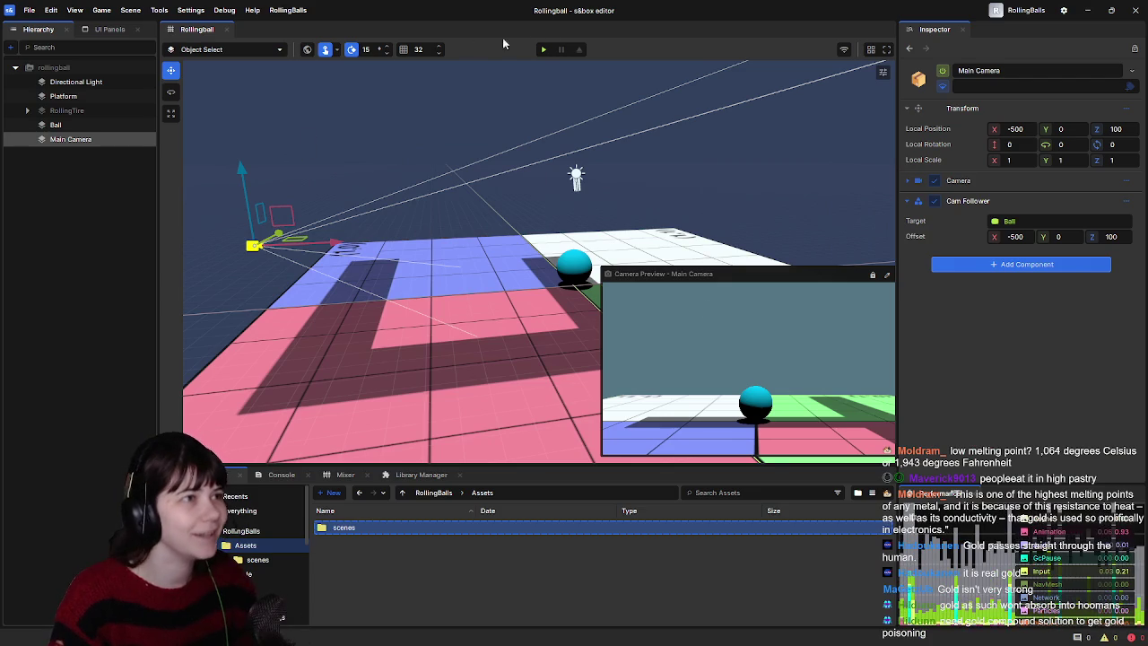
Step: Start play mode again so the Main Camera trails the cyan ball
click(543, 49)
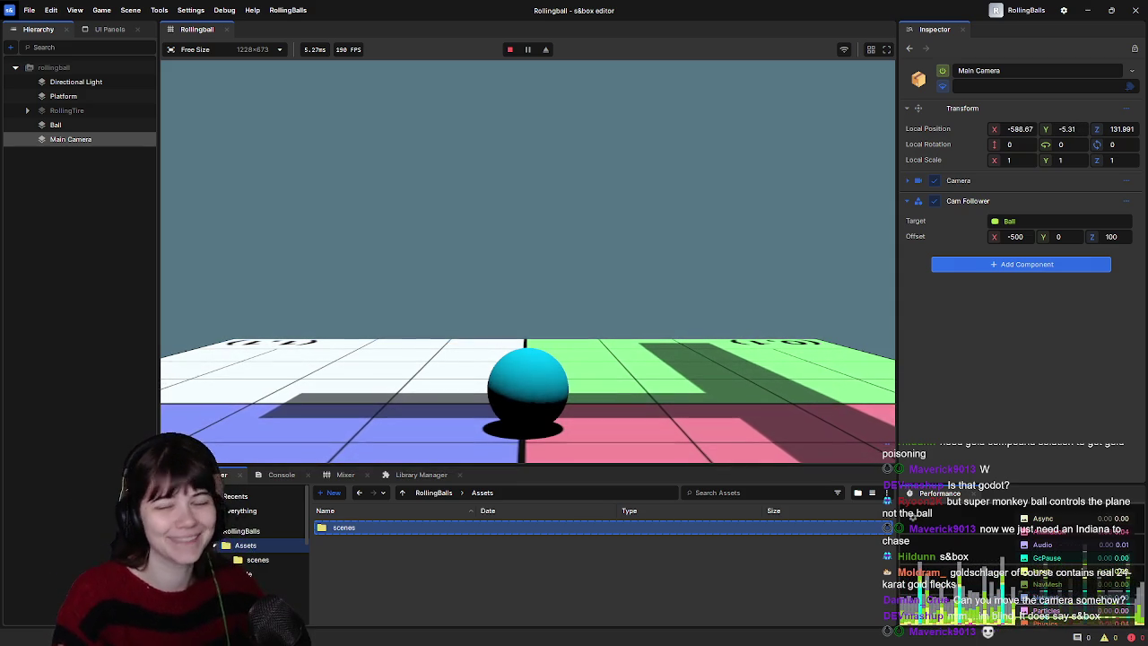
Step: Stop play mode and bring the paused YouTube tutorial back to the front
key(Escape)
click(206, 418)
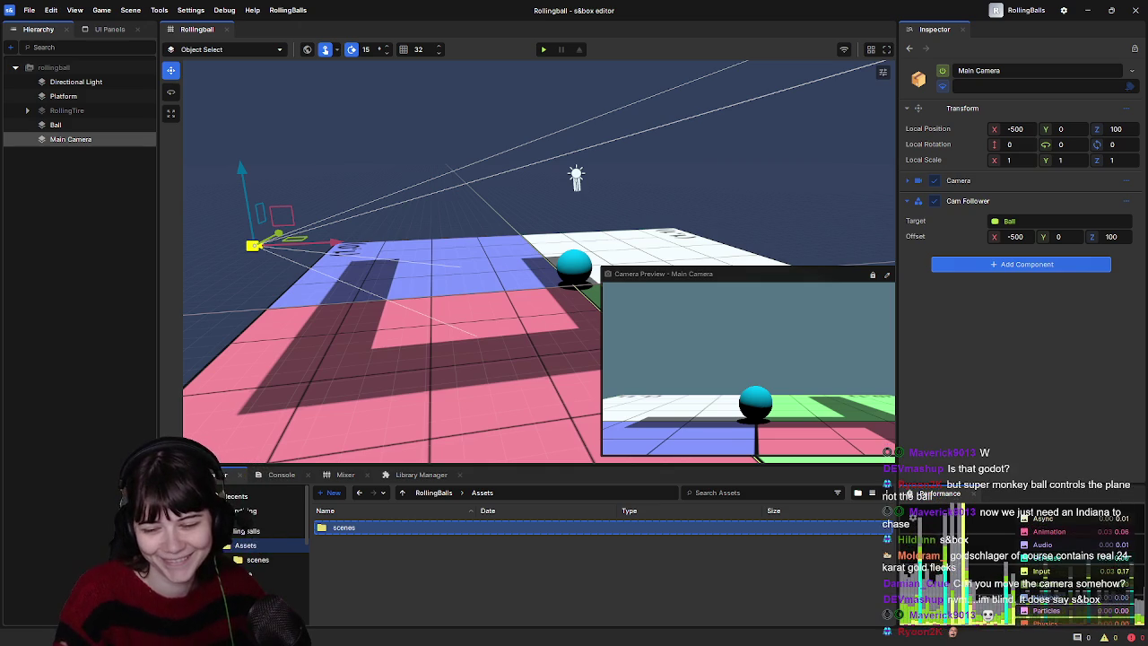
key(alt+Tab)
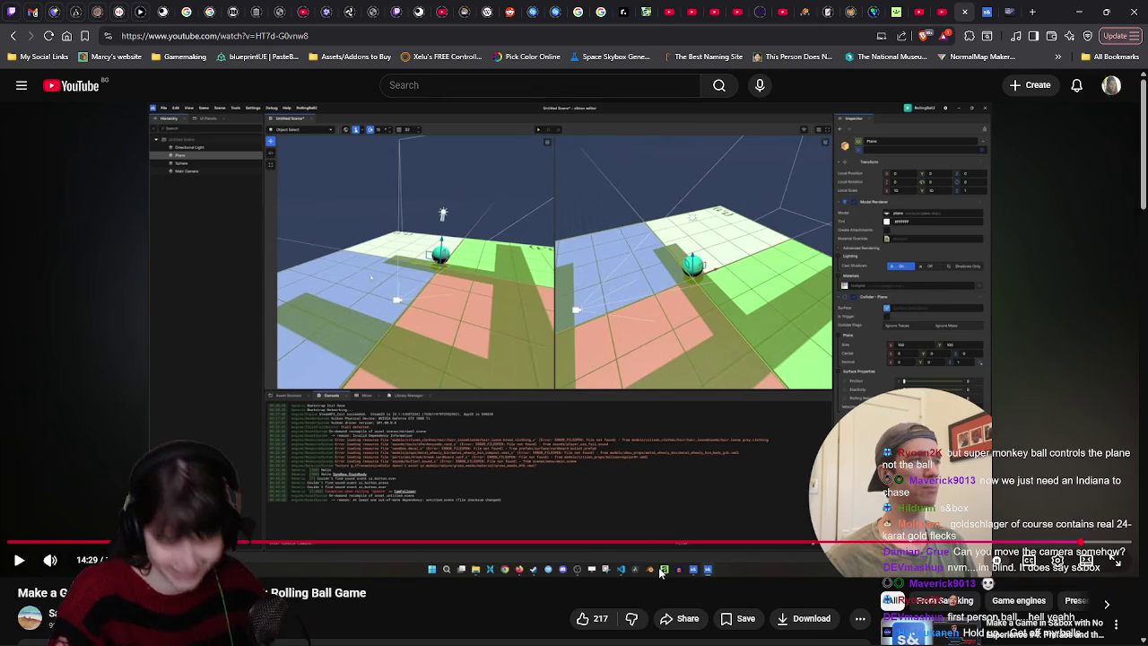
Step: Play the tutorial on to 15:07 of 15:11, pause it, and scroll down the page
key(space)
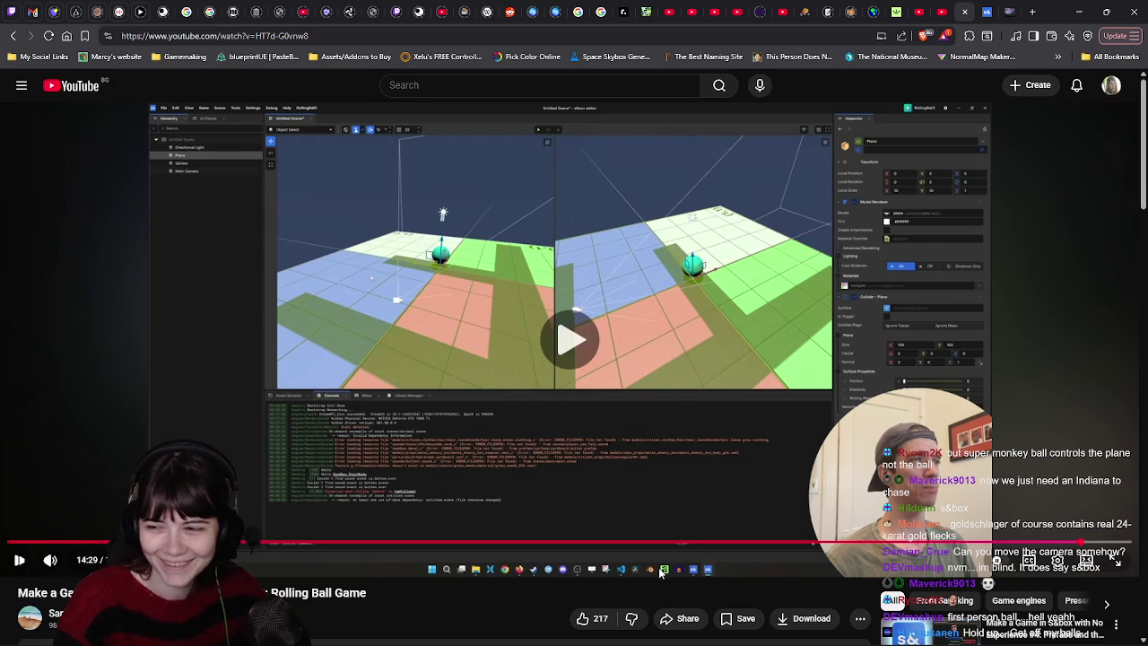
key(Right)
key(Right)
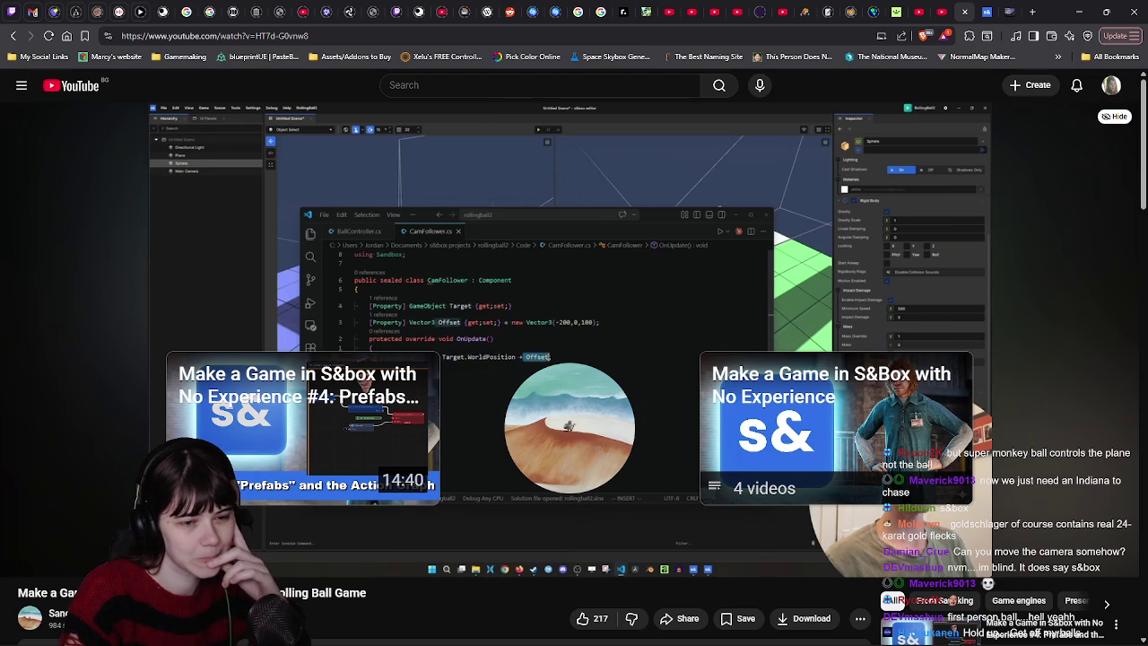
click(959, 226)
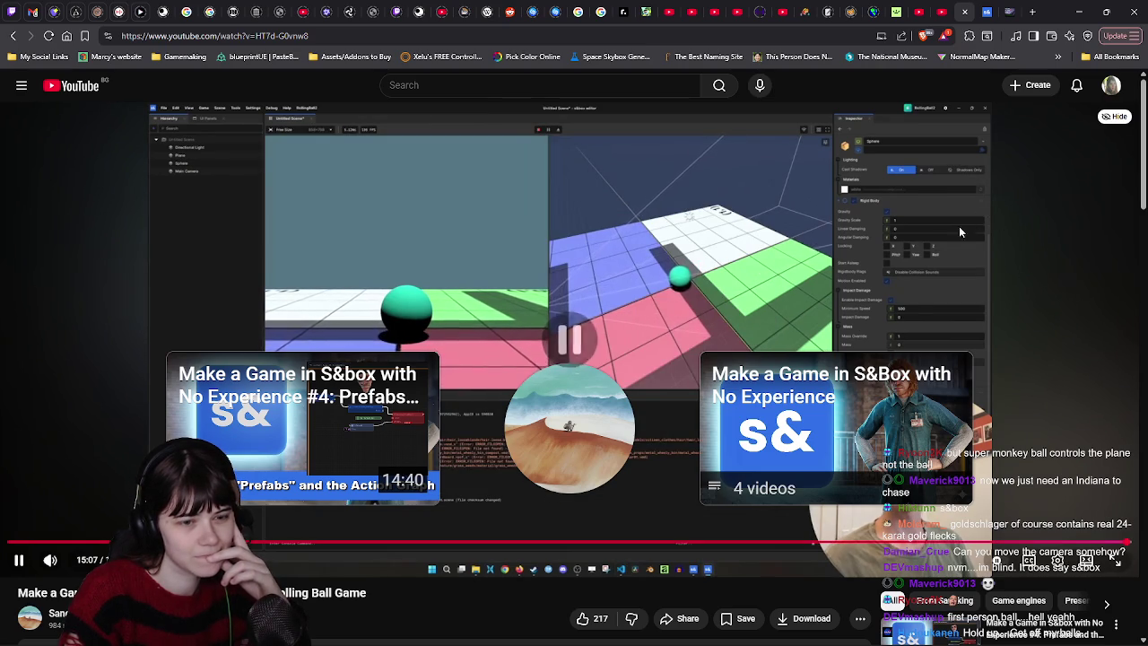
scroll(959, 226, down, 3)
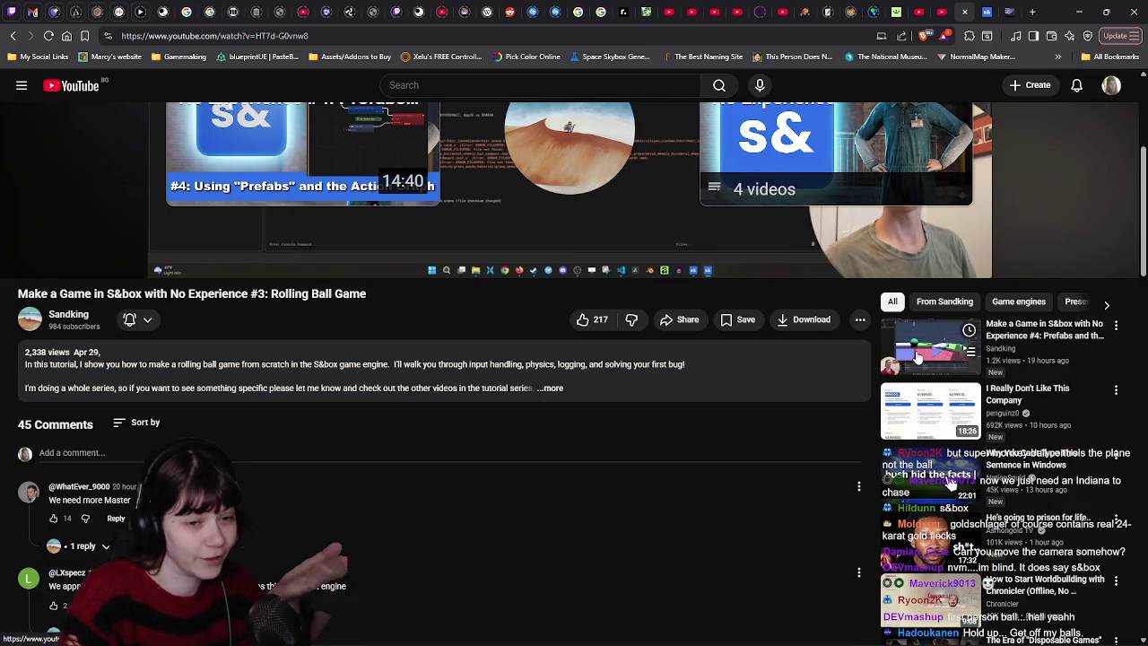
Step: Open the #4 'Prefabs and the Action Graph' episode, pause it at 0:00, and copy its link
click(917, 357)
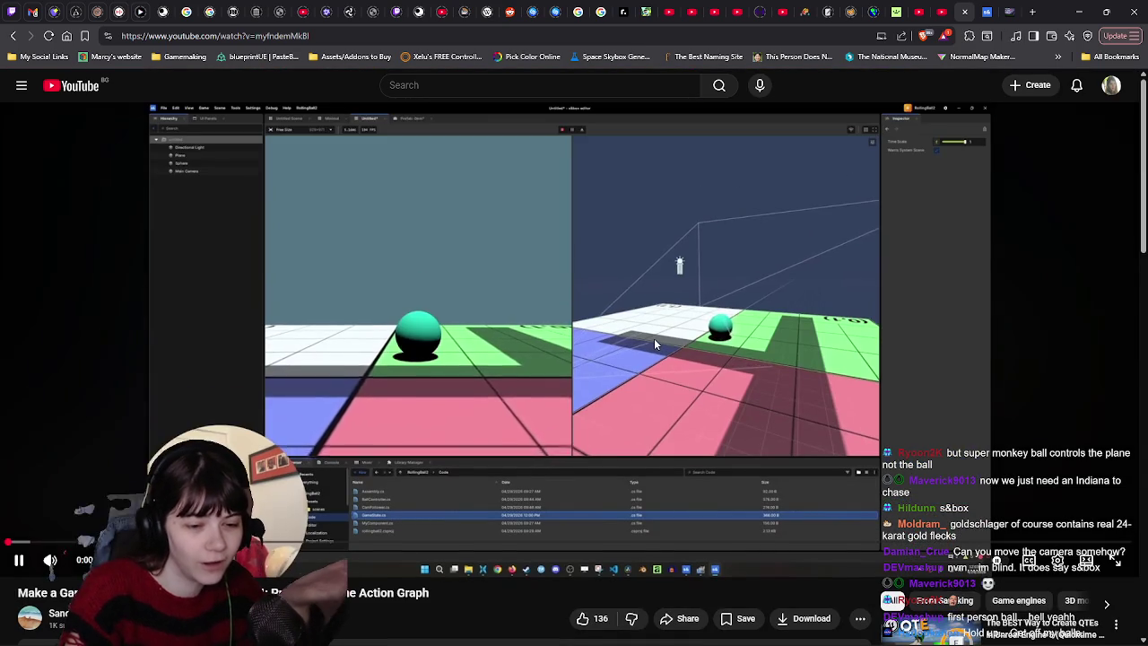
click(654, 339)
scroll(654, 339, down, 3)
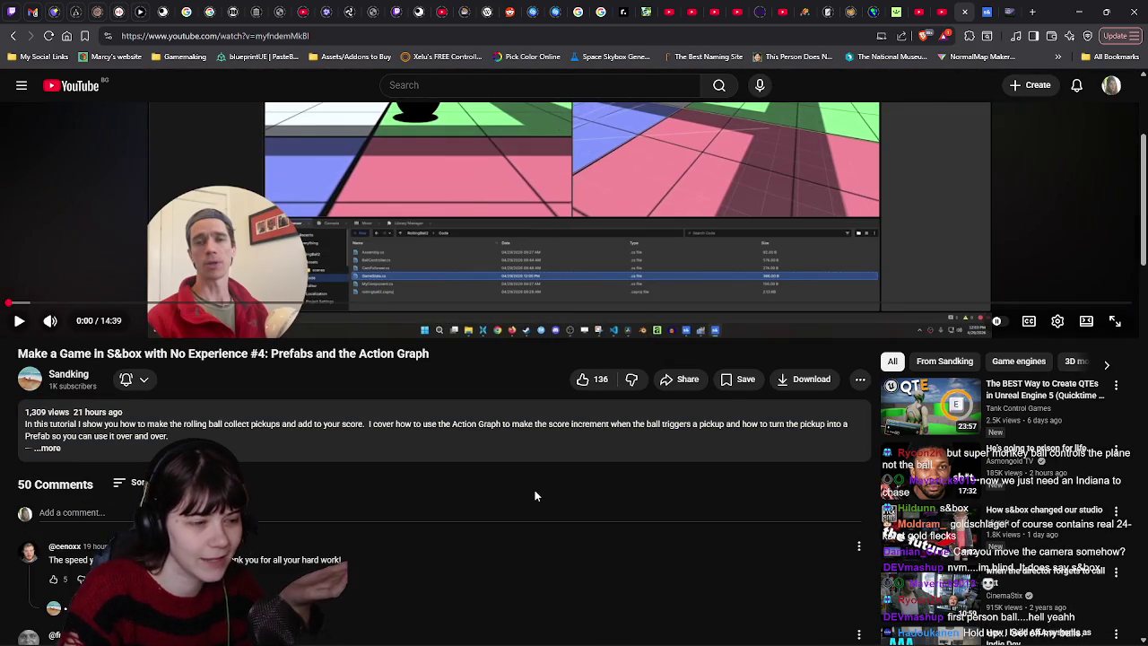
scroll(534, 490, up, 3)
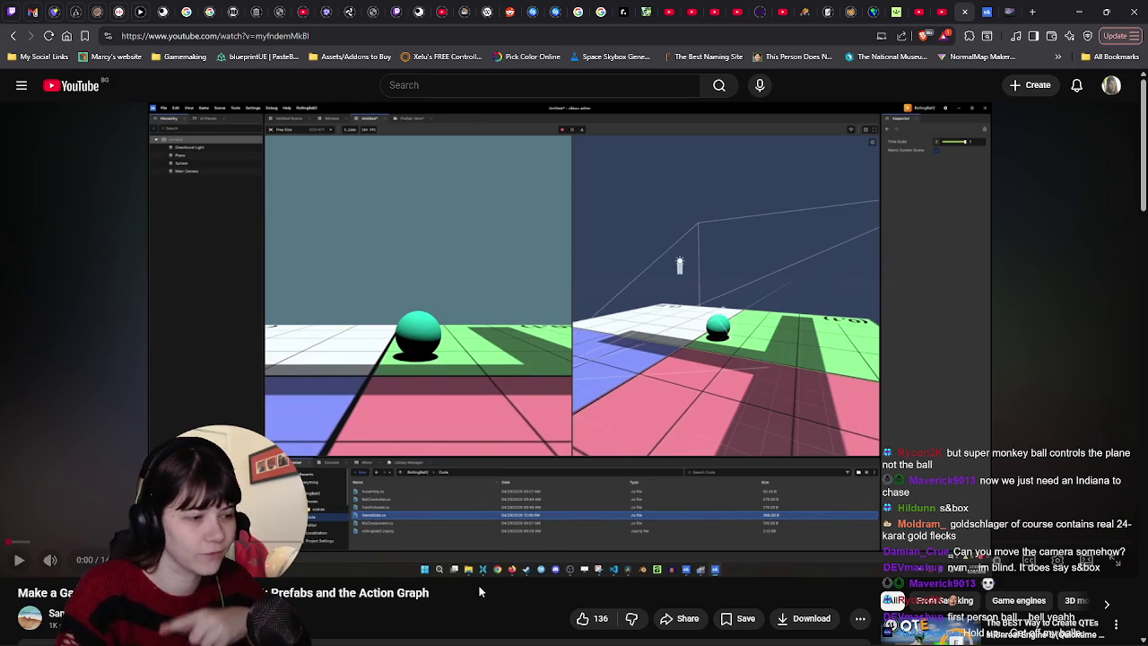
scroll(486, 599, down, 2)
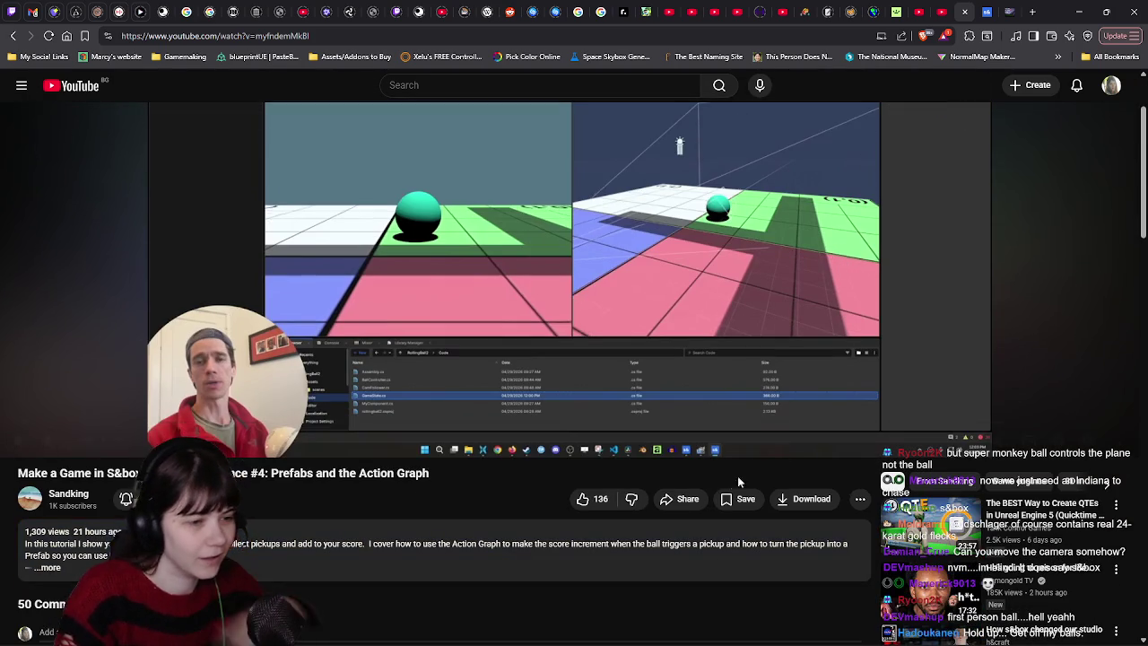
click(688, 499)
click(689, 423)
click(715, 189)
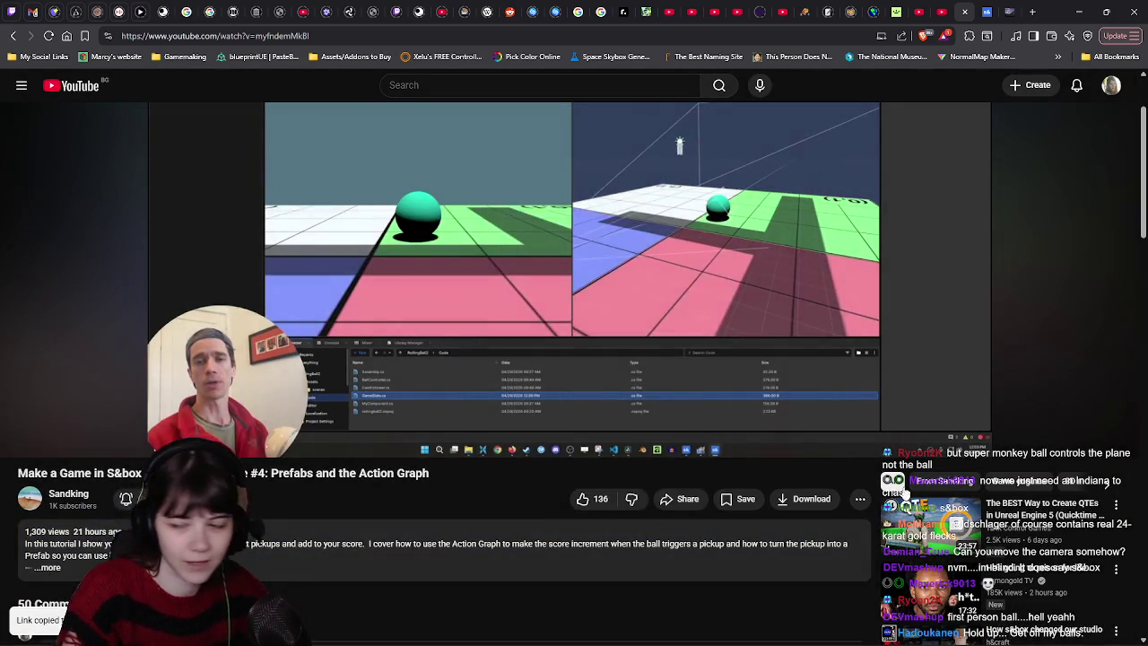
scroll(715, 189, up, 2)
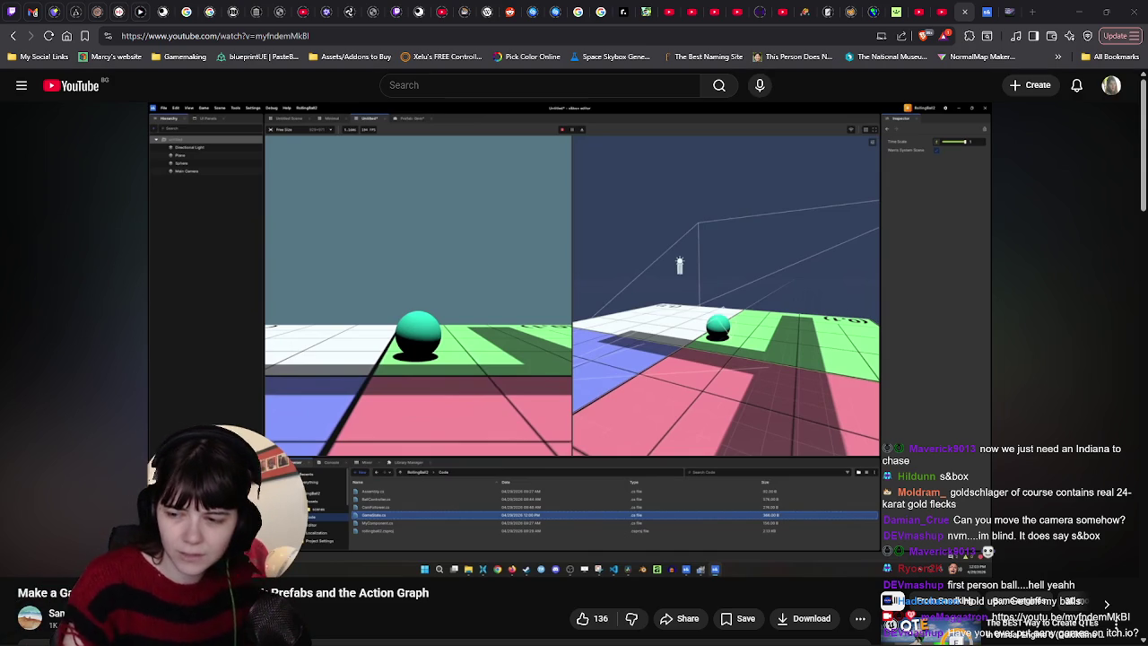
mouse_move(653, 414)
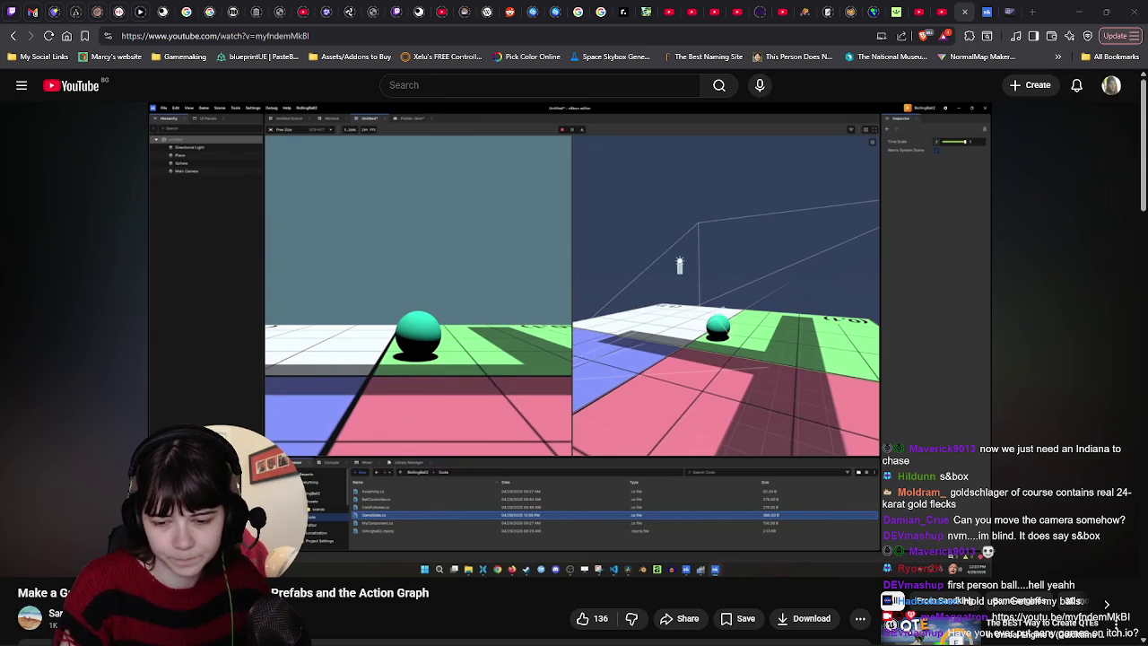
mouse_move(1096, 452)
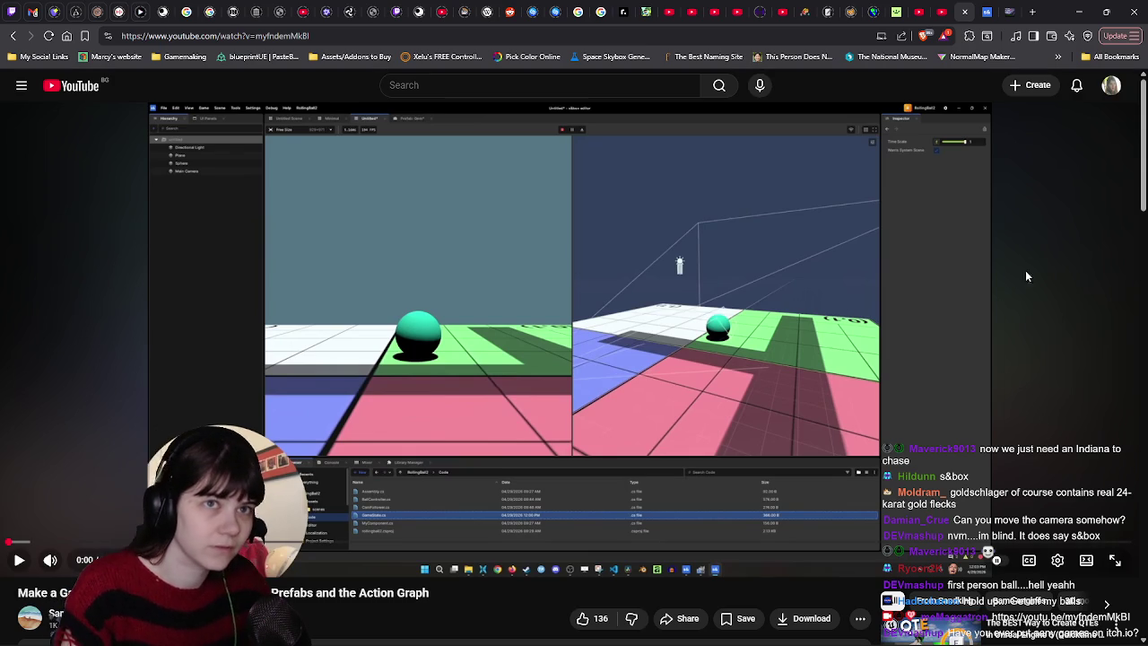
Step: Return to the s&box editor showing the Rollingball scene
key(f)
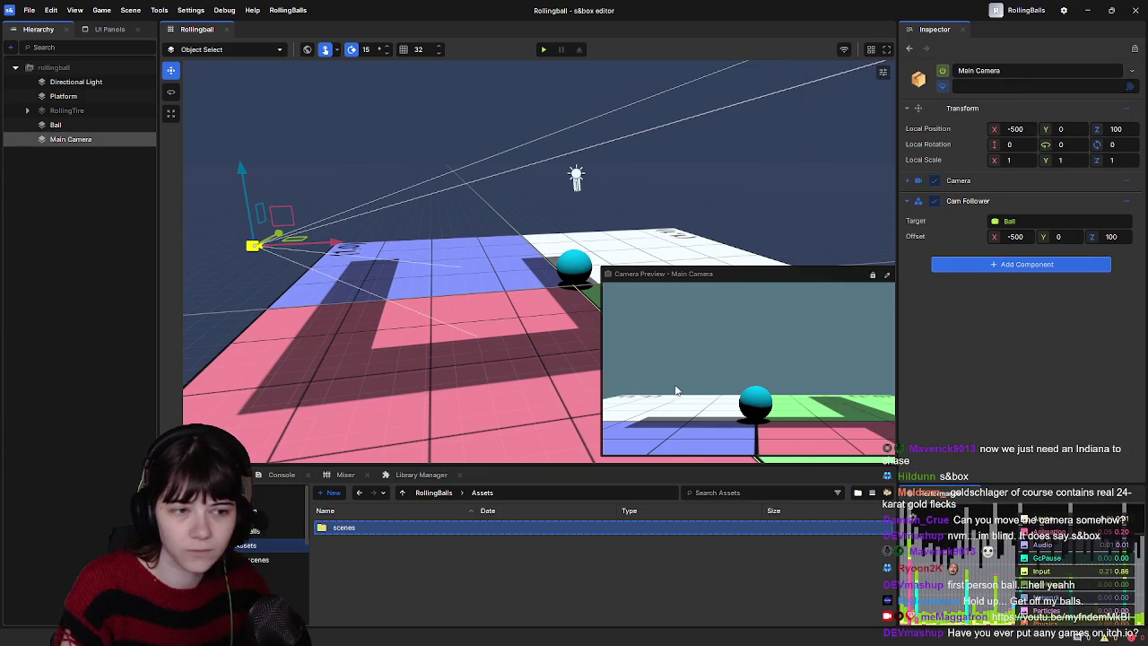